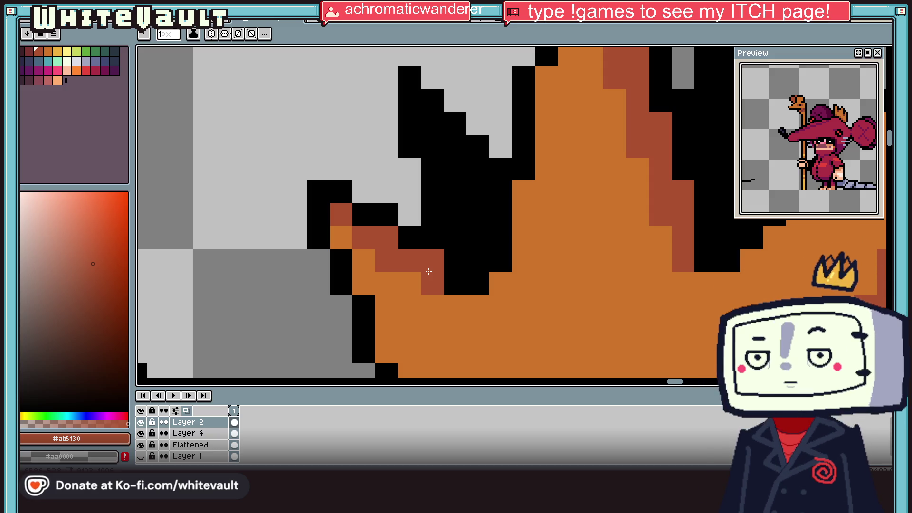
Draw a dark red-brown diagonal line across the crown's right spike.
key("i")
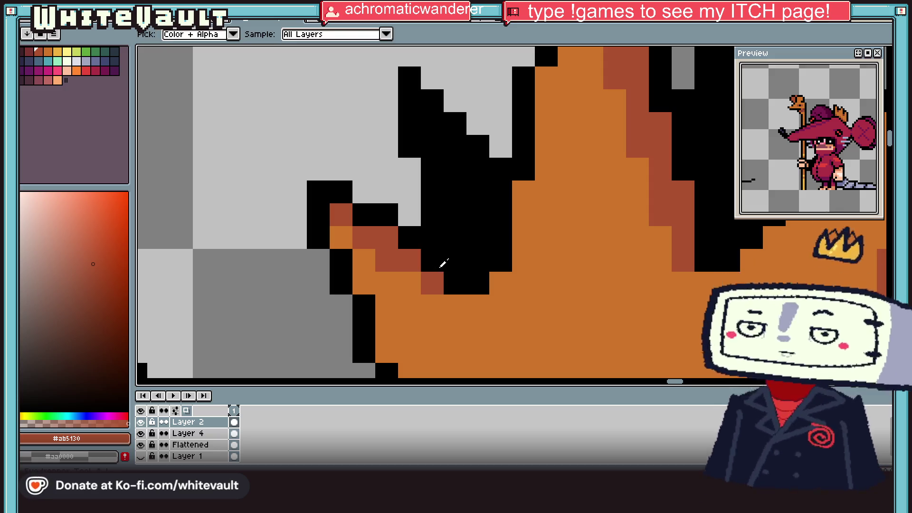
scroll(441, 261, "down", 4)
scroll(538, 251, "up", 2)
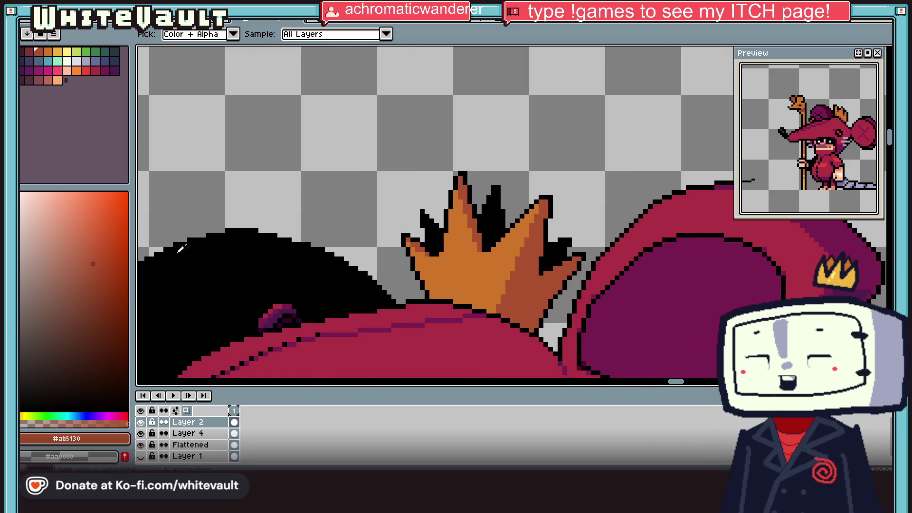
left_click(33, 55)
key("b")
scroll(499, 237, "up", 2)
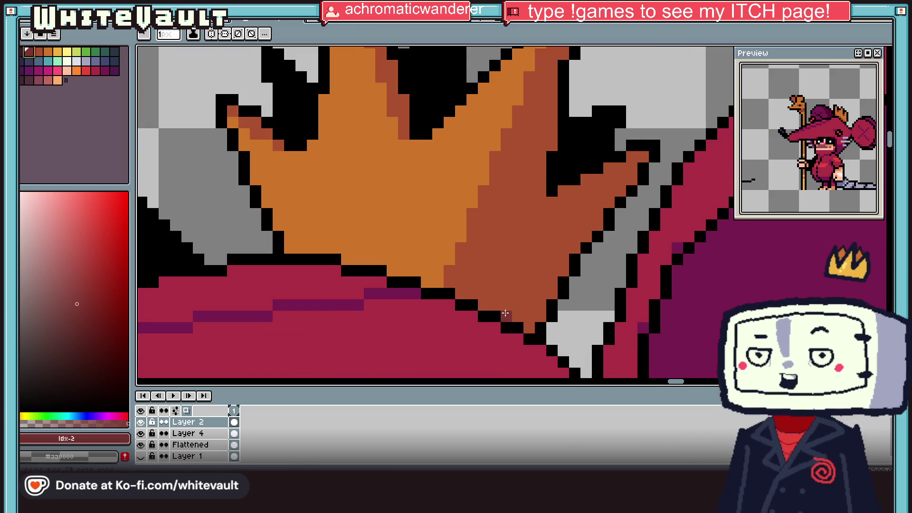
left_click_drag(507, 314, 571, 215)
key("ctrl+z")
left_click(572, 215, "shift")
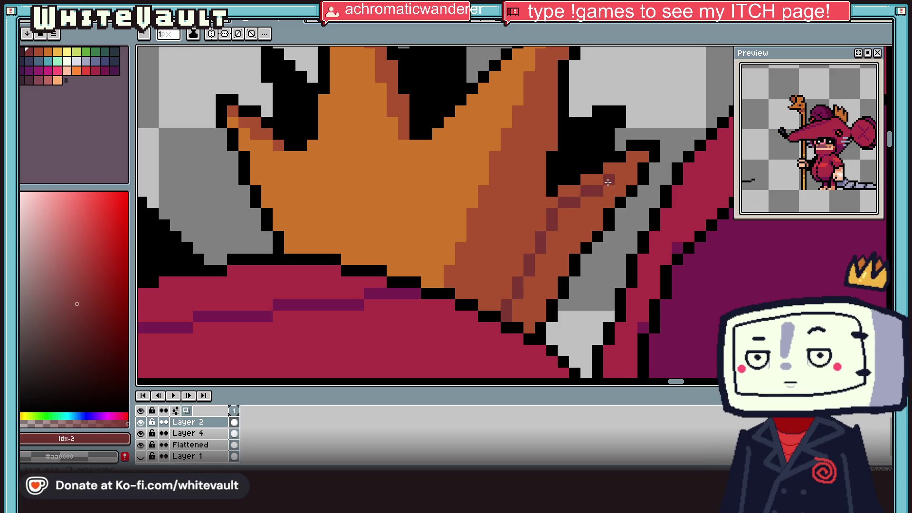
Fill the strip right of the line with the dark shade, then sample the crown's orange.
key("g")
left_click(617, 195)
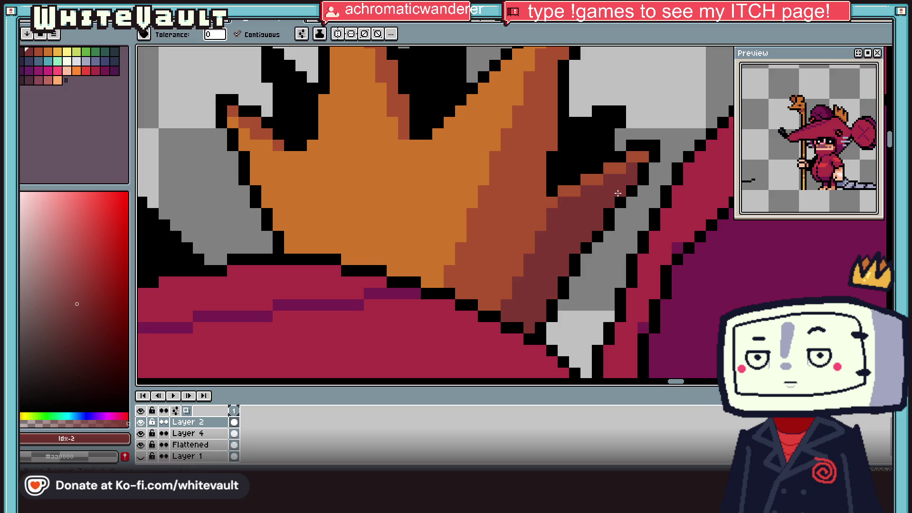
scroll(579, 228, "down", 4)
scroll(571, 240, "up", 2)
scroll(571, 239, "up", 1)
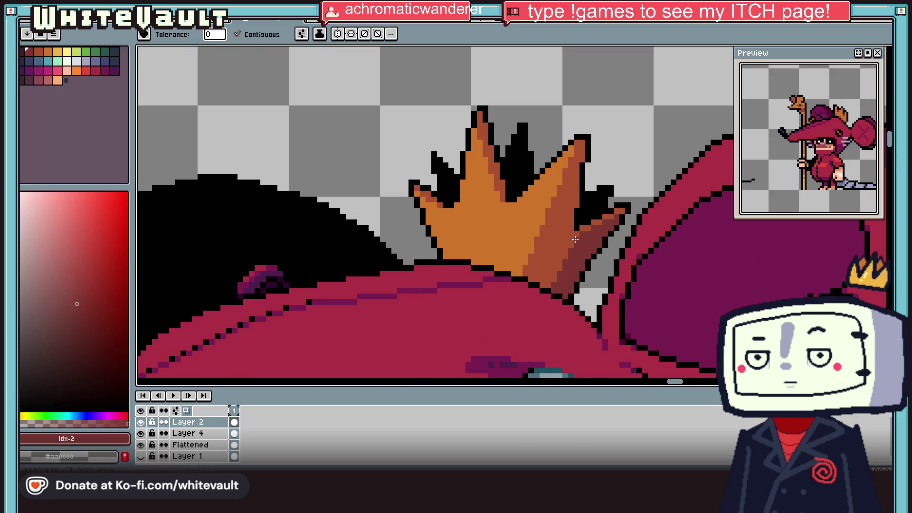
key("i")
left_click(530, 167)
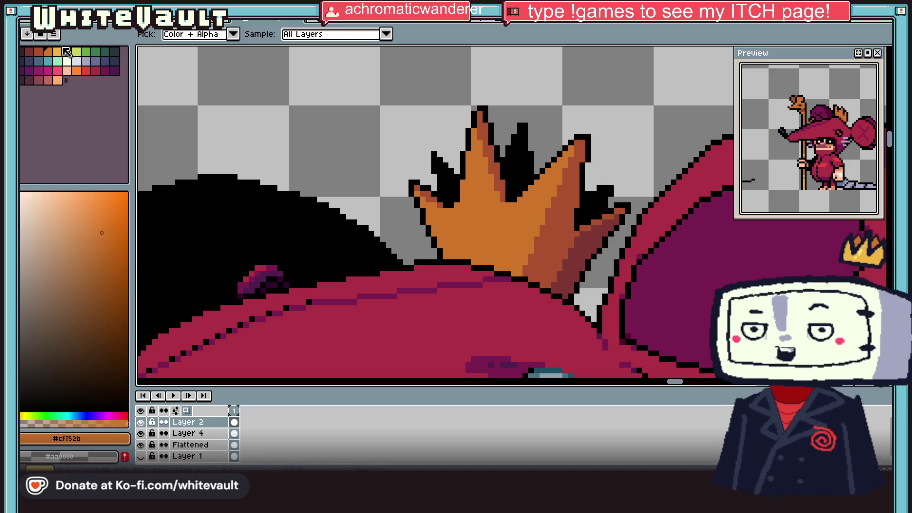
Pencil light yellow highlight lines down the left edges of the crown spikes.
key("b")
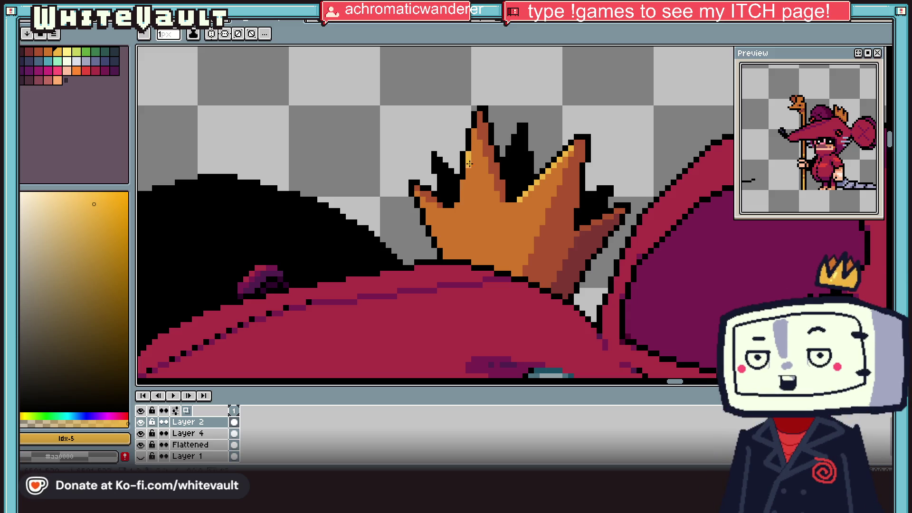
left_click_drag(469, 164, 463, 182)
scroll(456, 205, "down", 3)
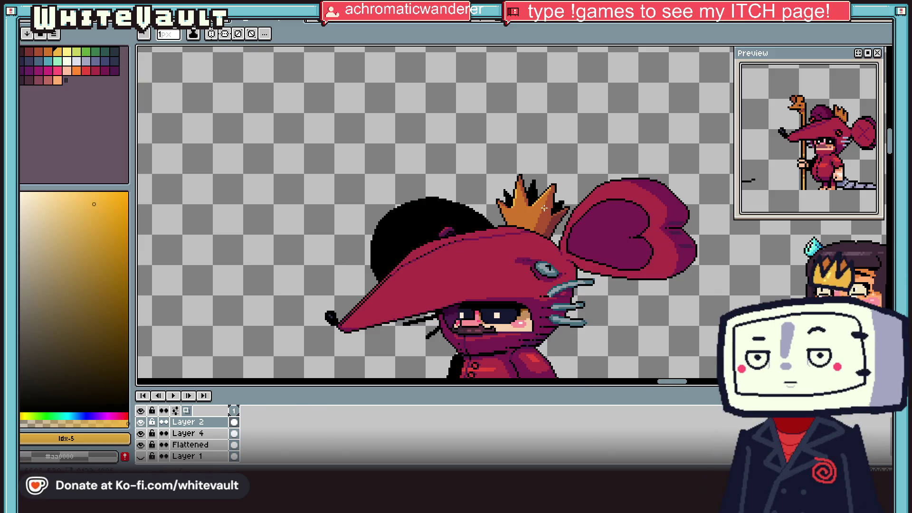
scroll(512, 226, "up", 4)
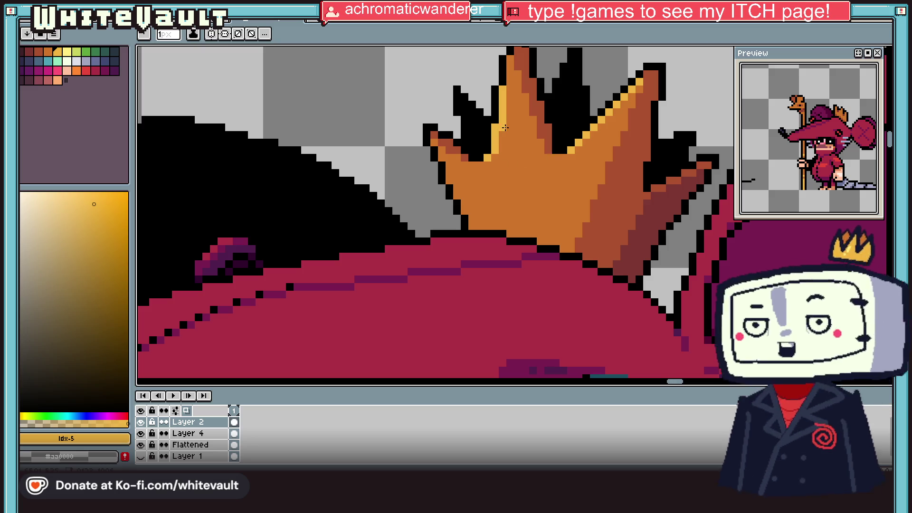
left_click(545, 240, "shift")
left_click(545, 240, "shift")
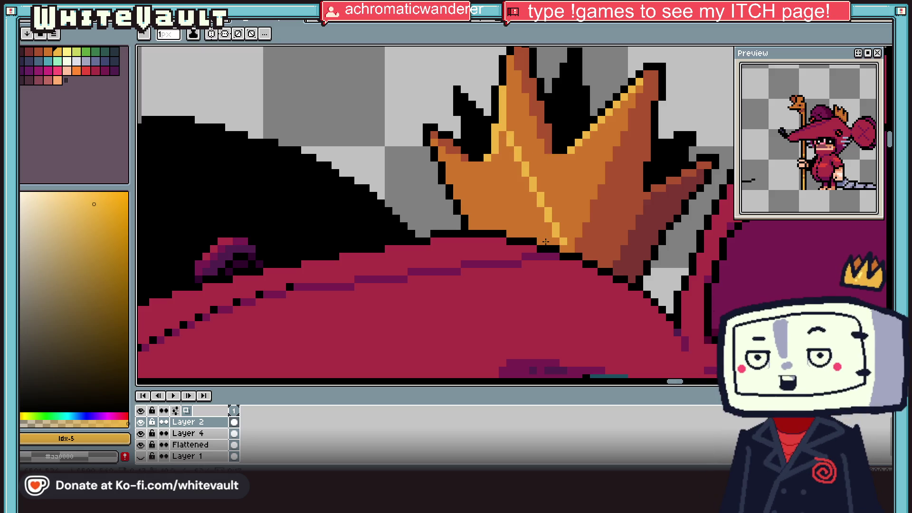
key("ctrl+z")
left_click(491, 153, "shift")
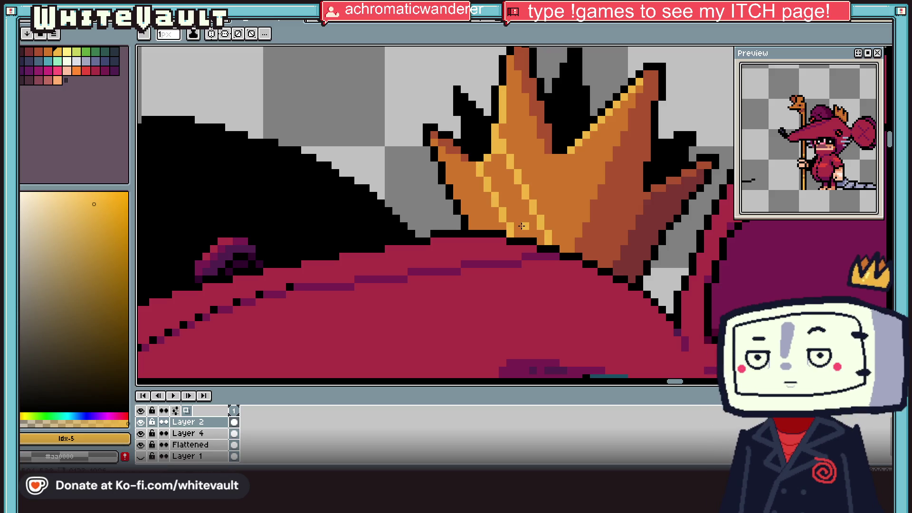
Bucket-fill the crown strip beside the highlights with light yellow.
key("g")
left_click(522, 230)
scroll(530, 186, "down", 4)
scroll(529, 179, "up", 5)
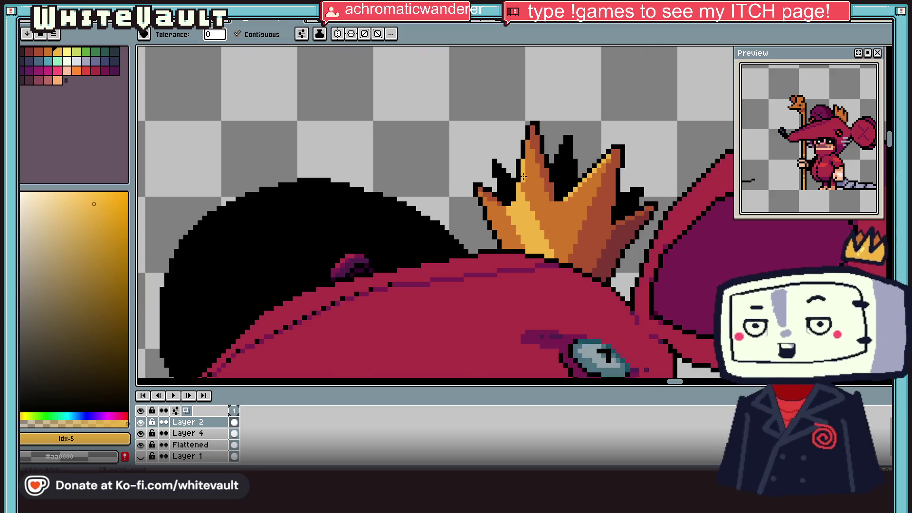
Recolour the stray yellow crown pixels back to the mid orange.
key("b")
left_click(499, 173, "alt")
left_click_drag(492, 173, 493, 115)
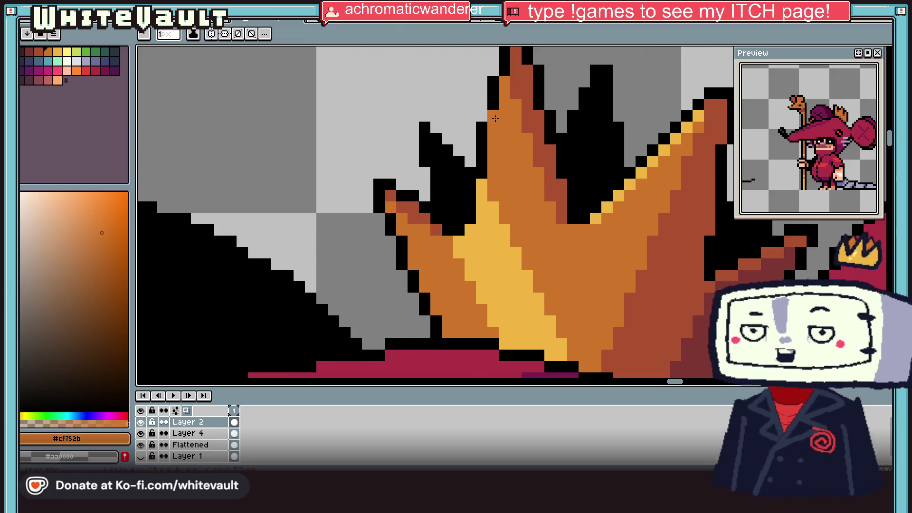
left_click_drag(481, 200, 481, 183)
scroll(550, 193, "down", 5)
scroll(549, 193, "down", 3)
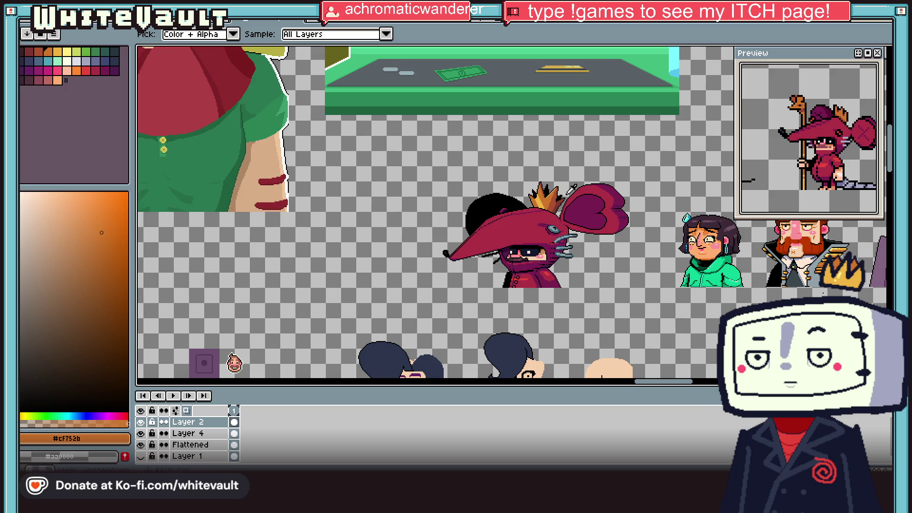
scroll(504, 199, "up", 6)
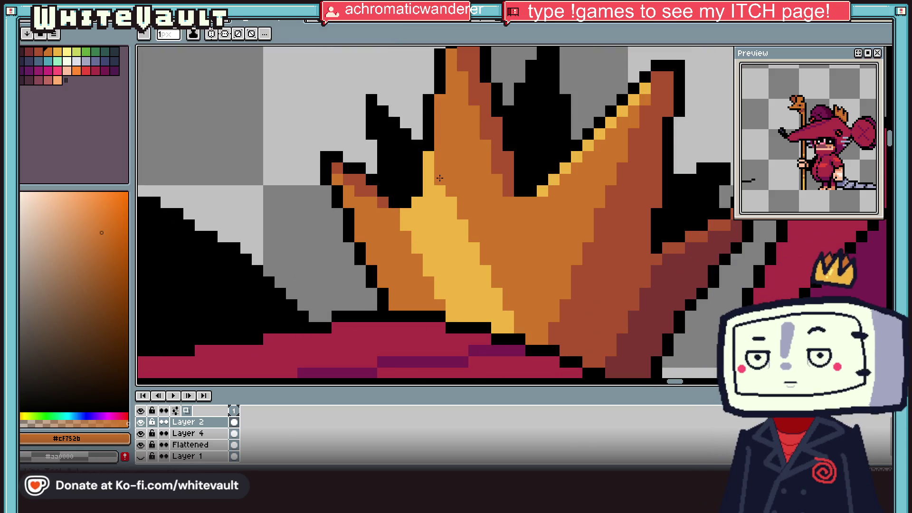
Sample the crown's light yellow again as the pencil colour.
key("i")
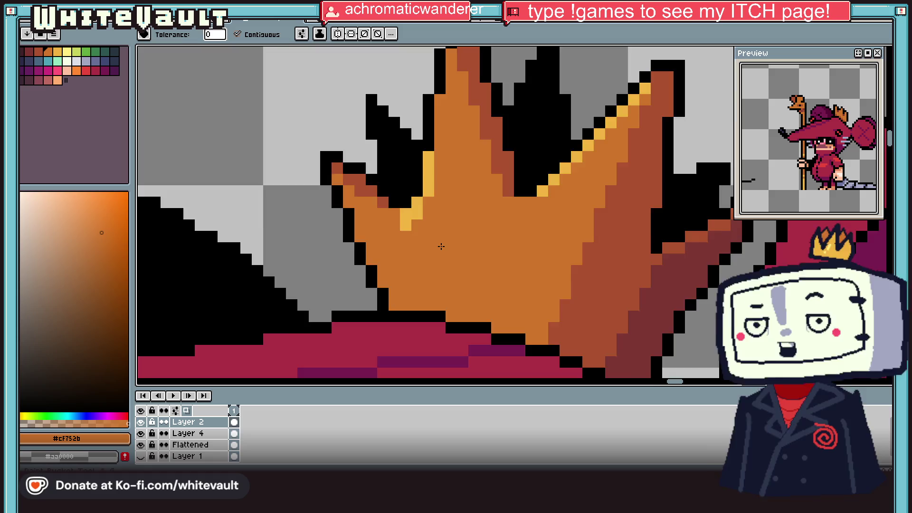
scroll(466, 236, "down", 5)
left_click(467, 237)
scroll(467, 237, "up", 5)
key("b")
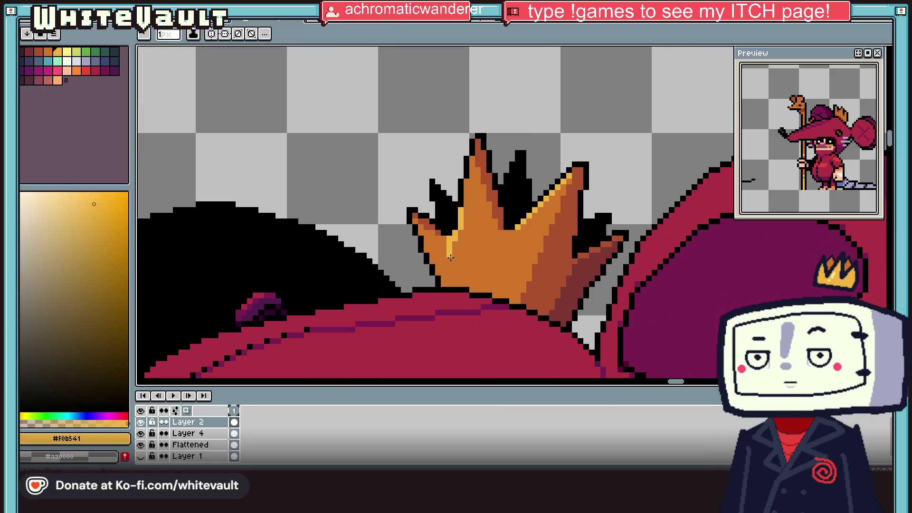
scroll(470, 188, "down", 7)
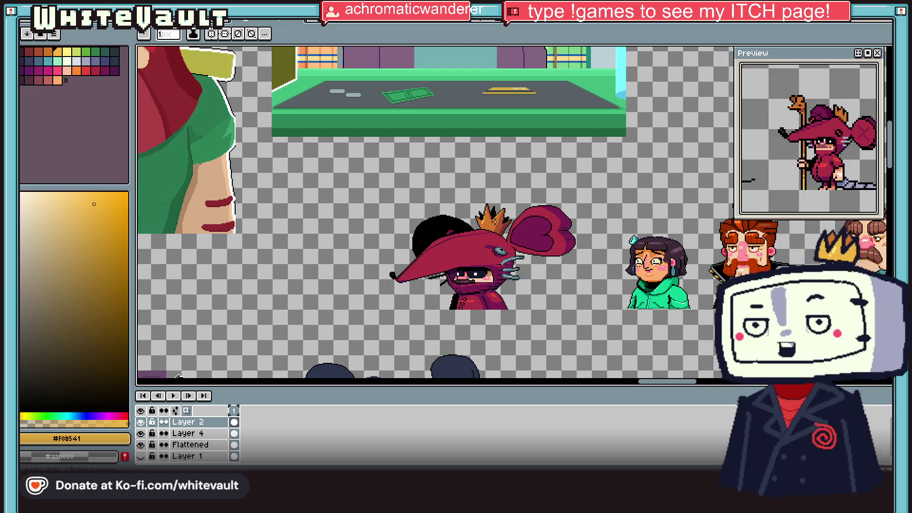
Fill the inner heart-shaped ear with black.
key("i")
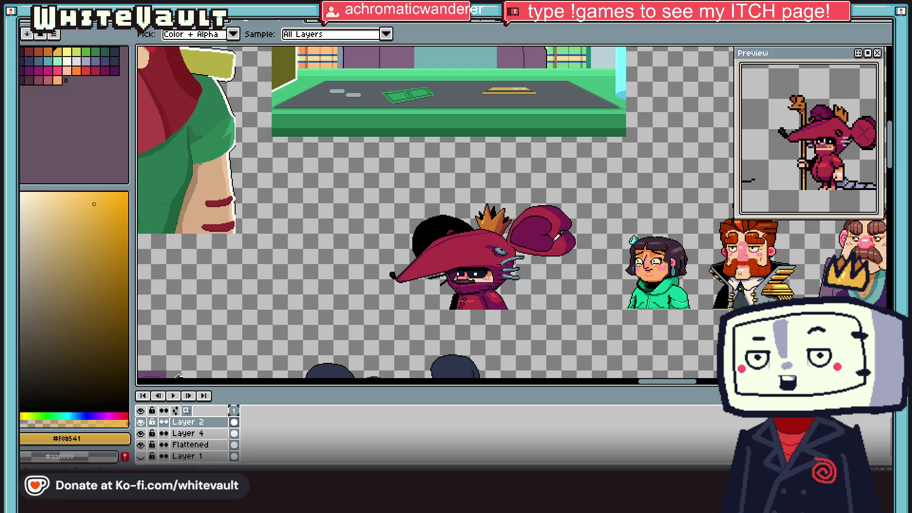
scroll(545, 218, "up", 4)
left_click(576, 190)
key("g")
left_click(531, 204)
Sample the ear's dark purple, black and red #ad2f45 colours in turn.
key("i")
scroll(531, 204, "down", 2)
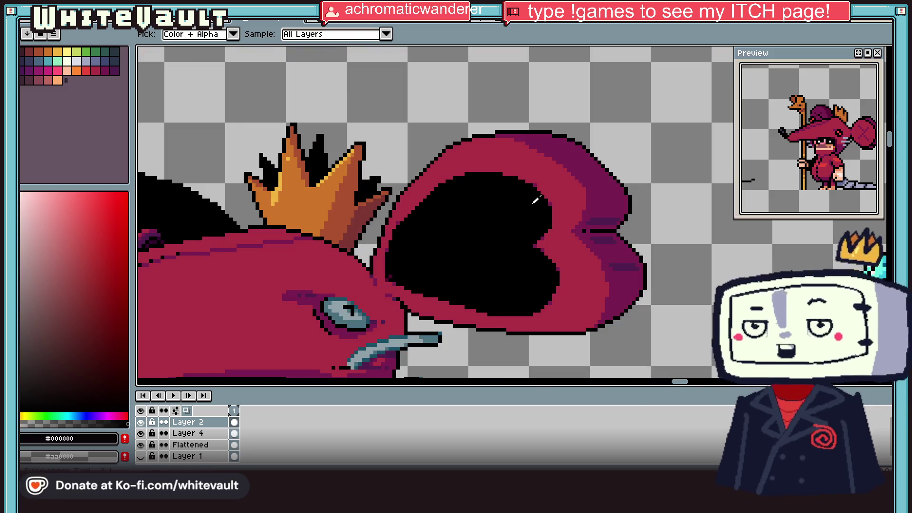
left_click(400, 223)
key("l")
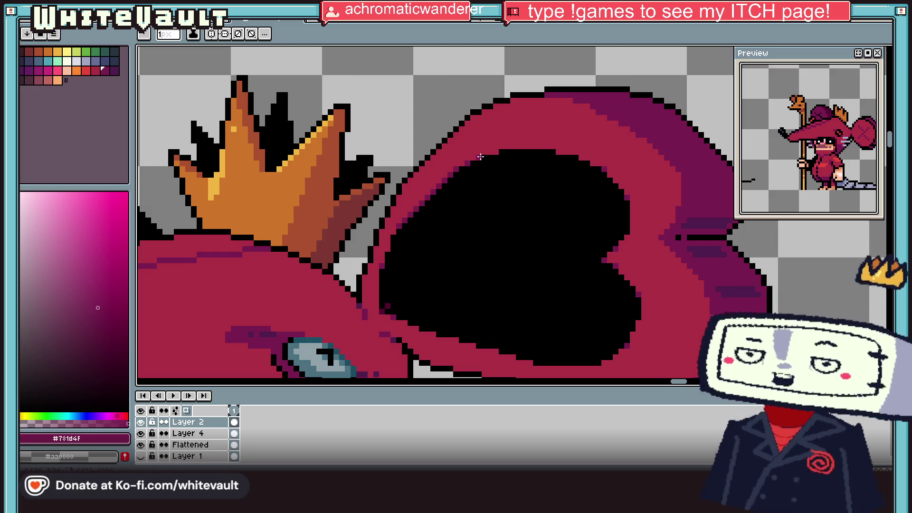
scroll(535, 191, "down", 2)
scroll(489, 212, "up", 3)
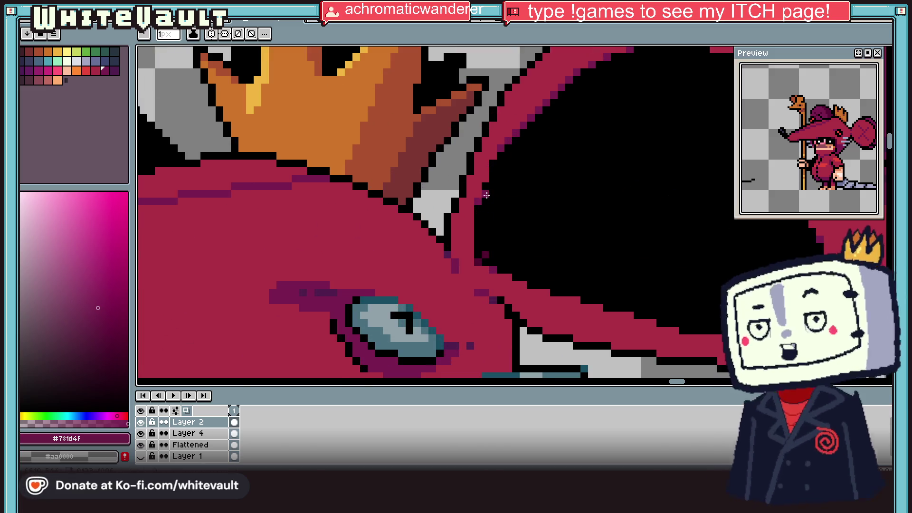
left_click(488, 285, "alt")
scroll(488, 285, "down", 4)
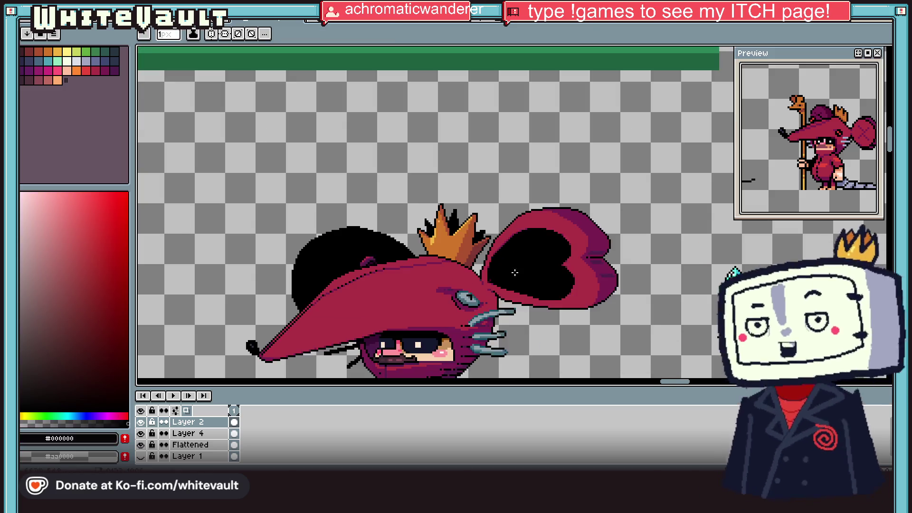
scroll(527, 261, "up", 4)
left_click(530, 247, "alt")
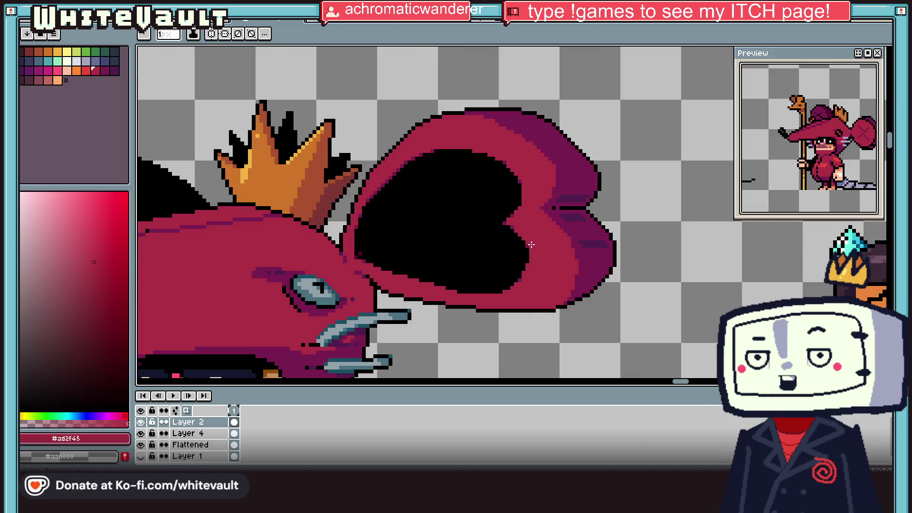
scroll(517, 283, "up", 2)
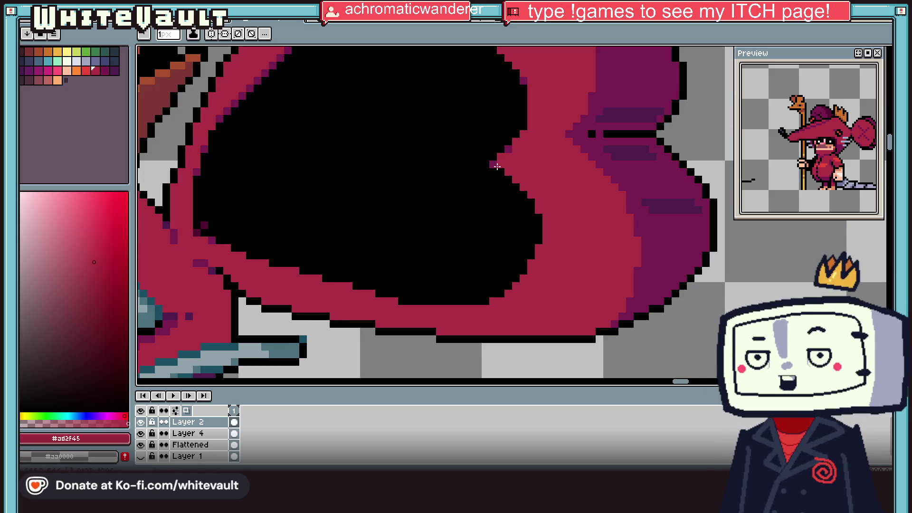
scroll(505, 151, "down", 1)
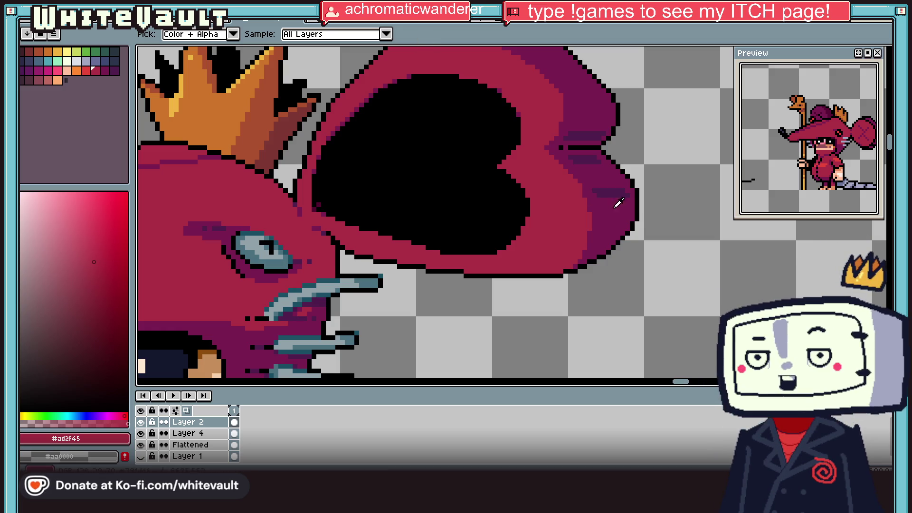
Extend the black #000000 outline diagonally down the ear's lower right edge.
left_click(635, 220, "alt")
scroll(635, 223, "up", 2)
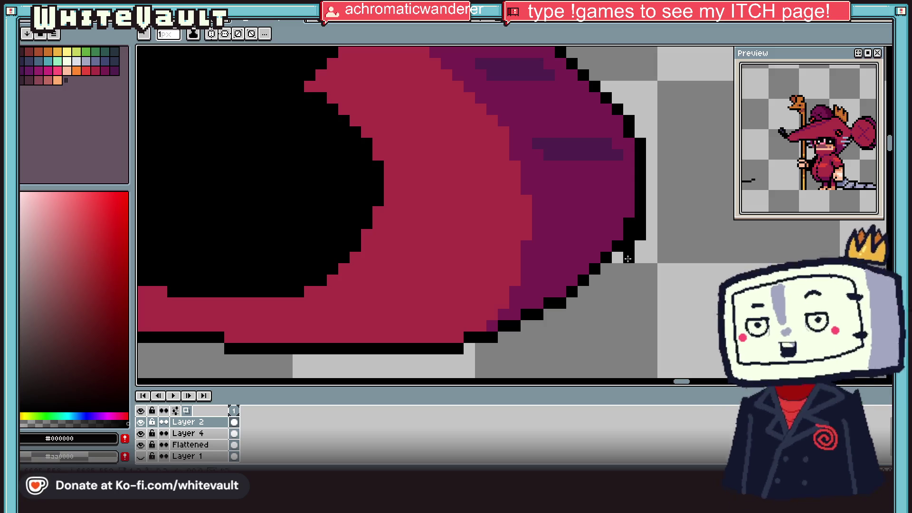
left_click(617, 268)
left_click(618, 280)
left_click(606, 291)
left_click(595, 302)
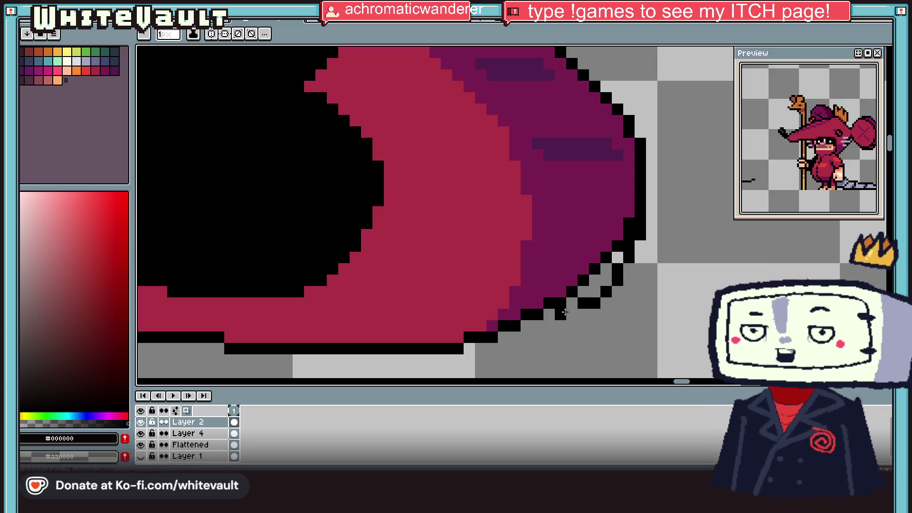
mouse_move(589, 306)
left_mouse_down()
mouse_move(527, 326)
mouse_move(584, 291)
left_mouse_up()
Paint more black outline along the ear's lower edge, extending it left.
left_click(525, 312, "alt")
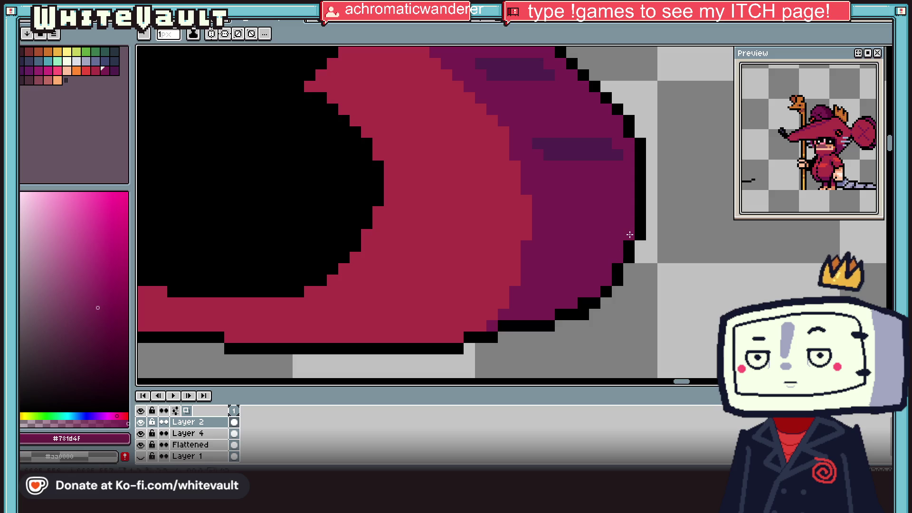
scroll(629, 234, "down", 5)
scroll(600, 256, "up", 5)
left_click(598, 291, "alt")
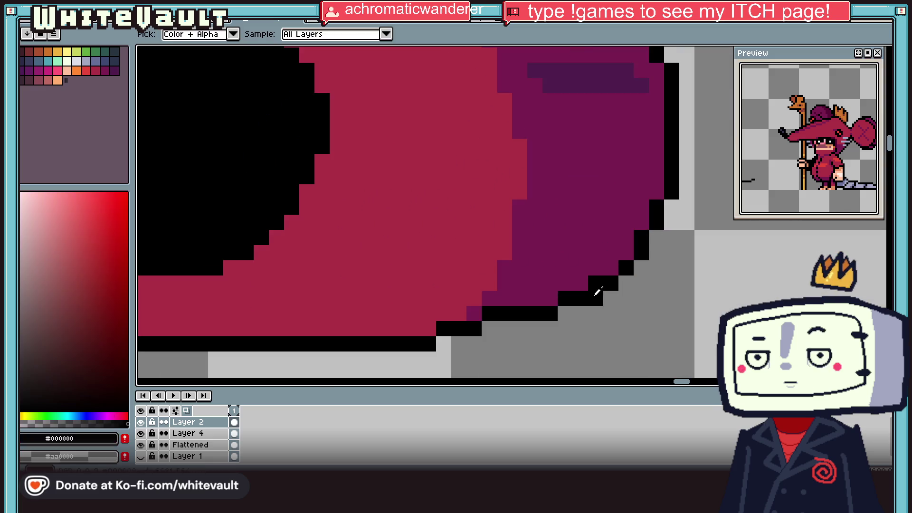
mouse_move(568, 311)
left_mouse_down()
mouse_move(490, 328)
mouse_move(475, 344)
mouse_move(506, 314)
mouse_move(596, 283)
left_mouse_up()
left_click(489, 343)
Repaint a gap pixel and two stray outline pixels with purple #781d4f.
left_click(491, 301, "alt")
left_click(470, 328)
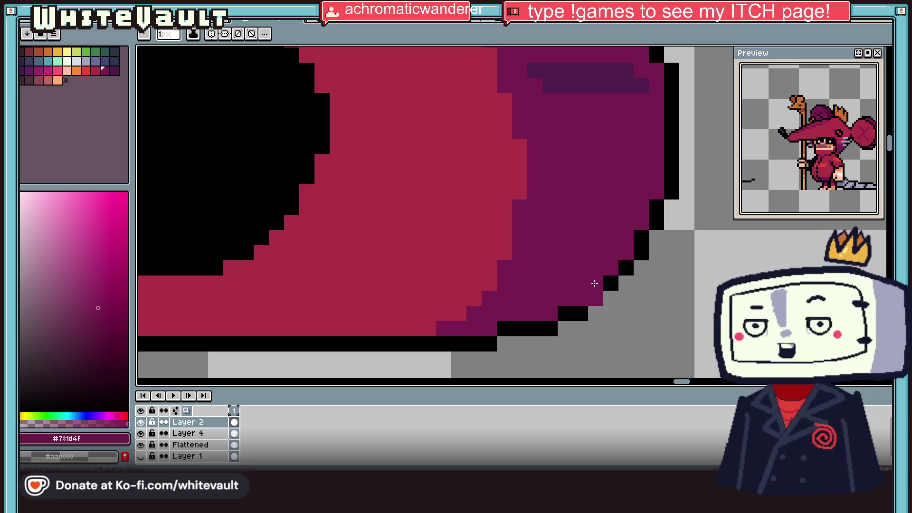
left_click(609, 281, "alt")
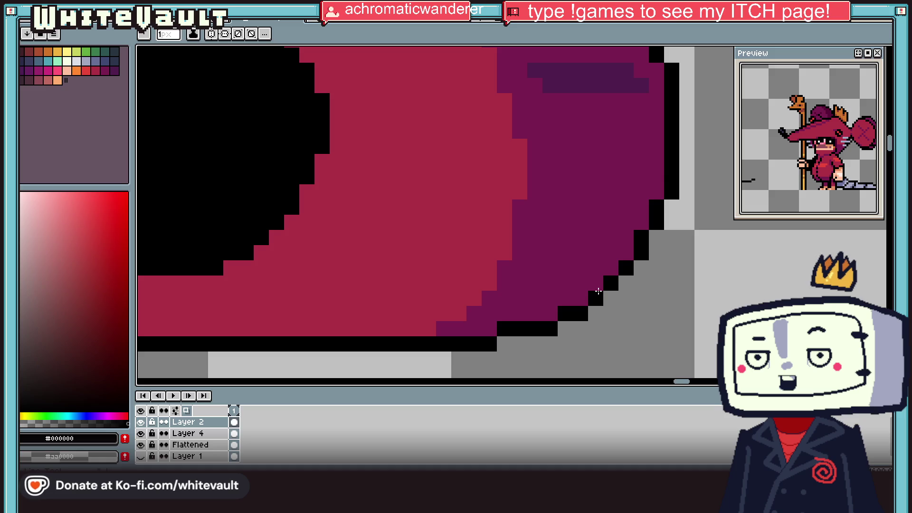
Zoom out to check the ear, eyedrop its dark purple #4f1d4c and select the Paint Bucket.
scroll(598, 291, "down", 3)
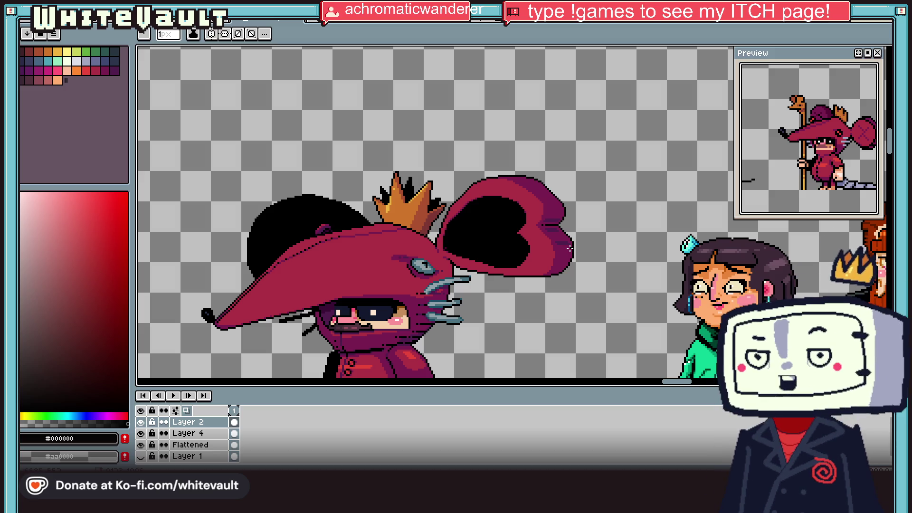
scroll(526, 144, "down", 1)
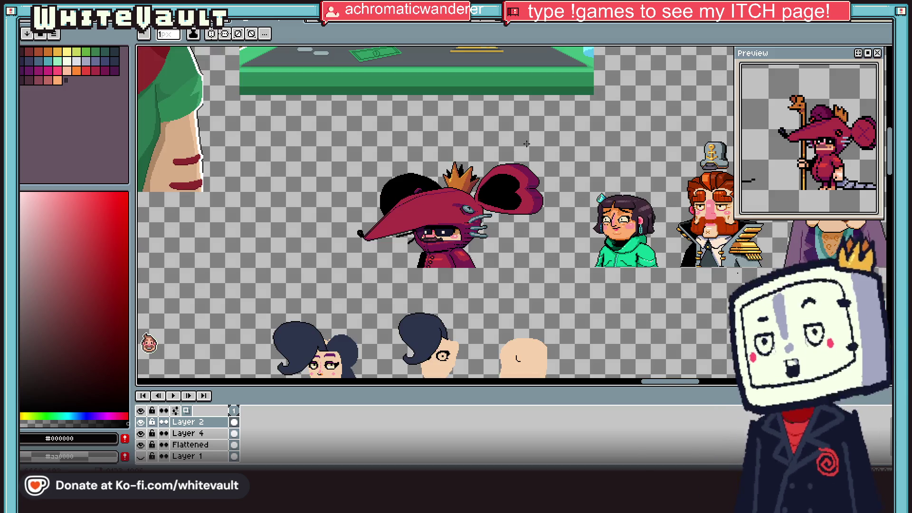
scroll(526, 143, "down", 1)
scroll(524, 150, "up", 1)
scroll(514, 169, "up", 1)
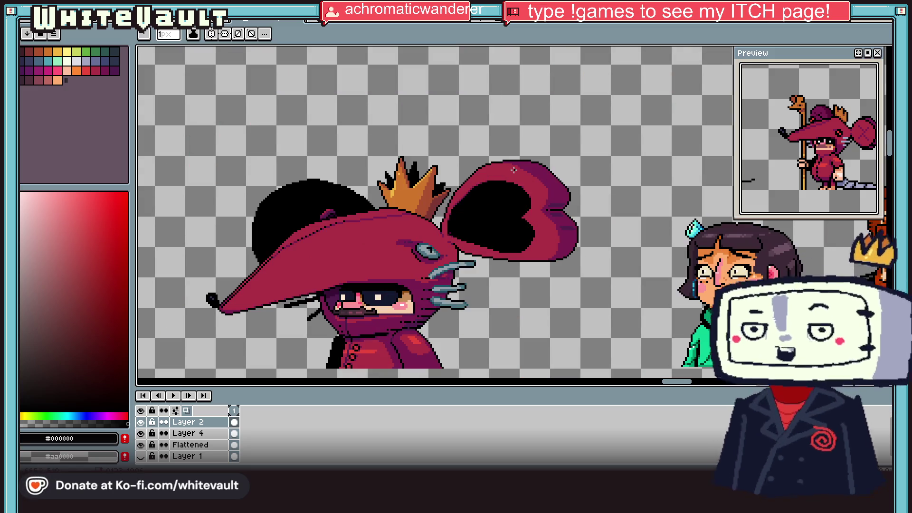
scroll(514, 169, "up", 1)
scroll(524, 189, "down", 2)
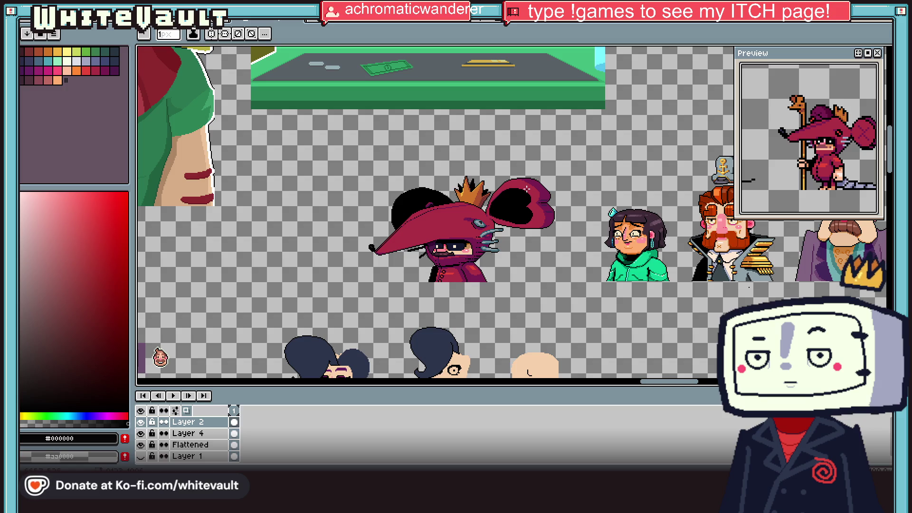
scroll(526, 189, "up", 3)
key("i")
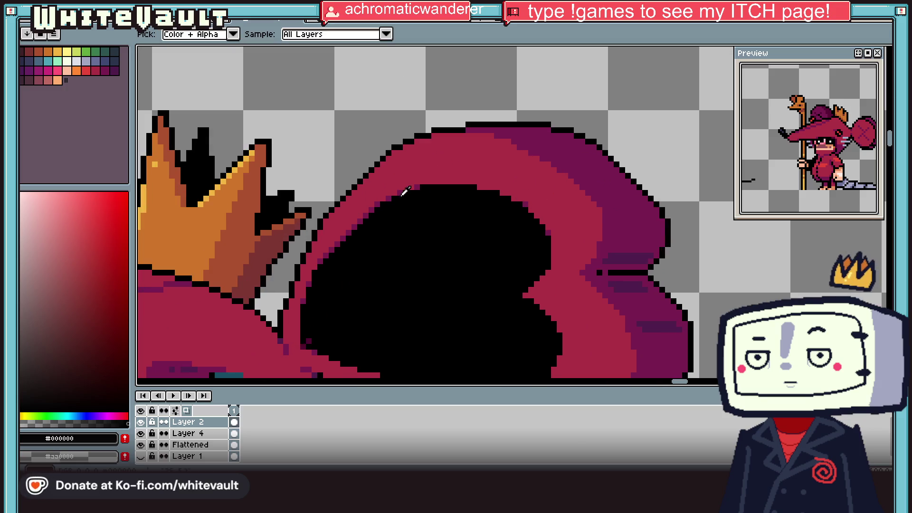
left_click(638, 252)
scroll(475, 248, "down", 3)
key("g")
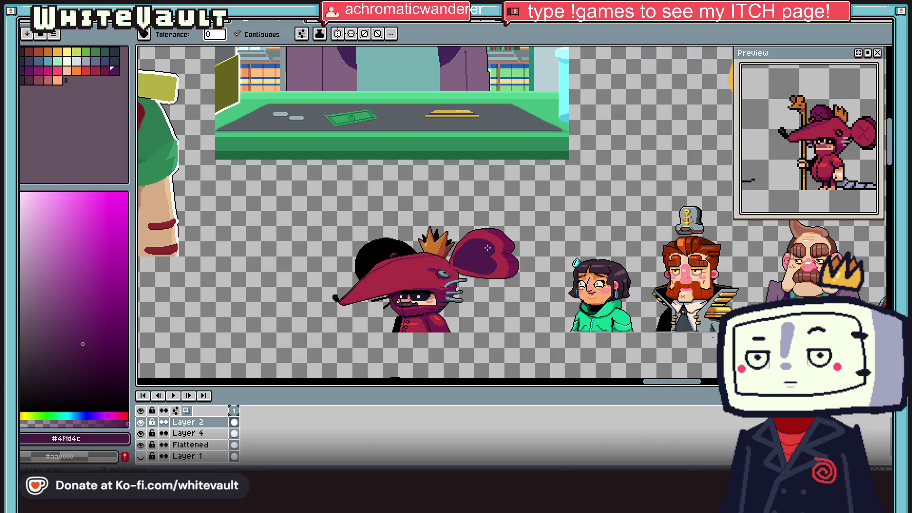
scroll(483, 247, "down", 1)
scroll(521, 251, "up", 1)
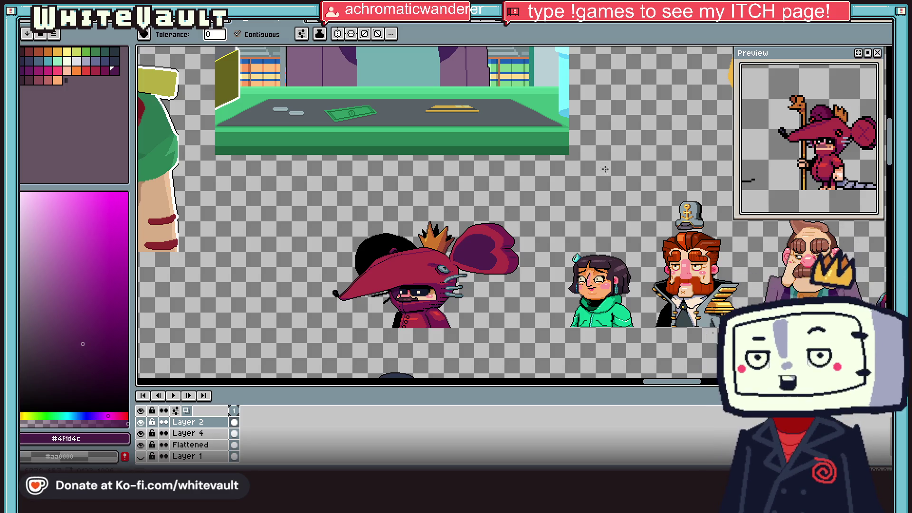
Eyedrop an empty transparent pixel to reset the colour to black #000000.
scroll(609, 178, "up", 4)
key("i")
scroll(606, 272, "down", 4)
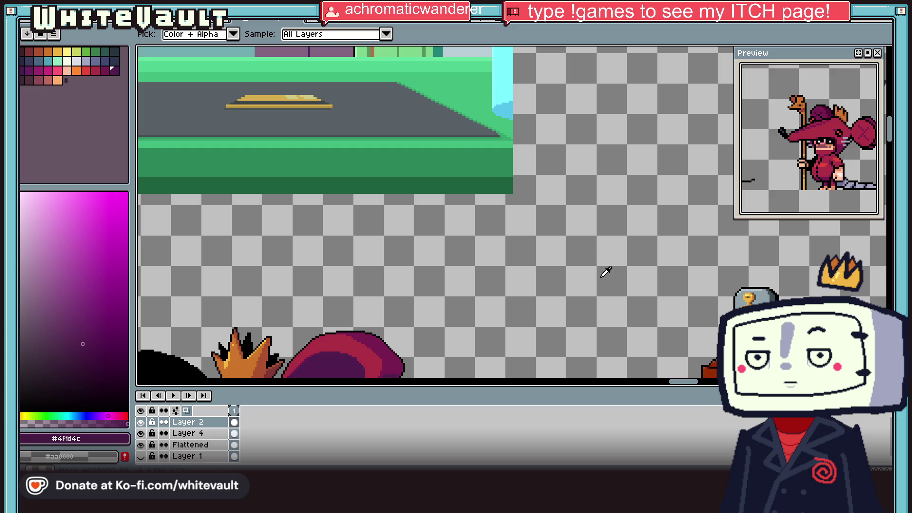
left_click(609, 194)
scroll(589, 207, "up", 4)
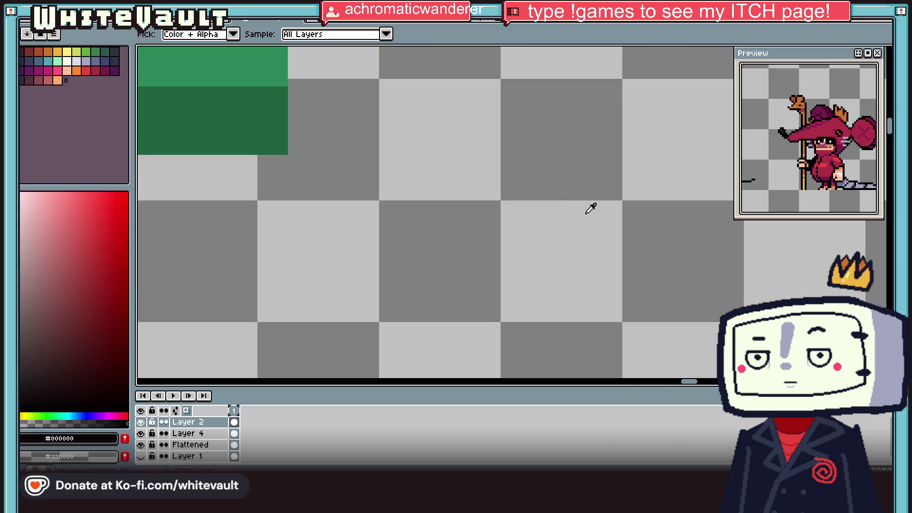
scroll(589, 207, "down", 4)
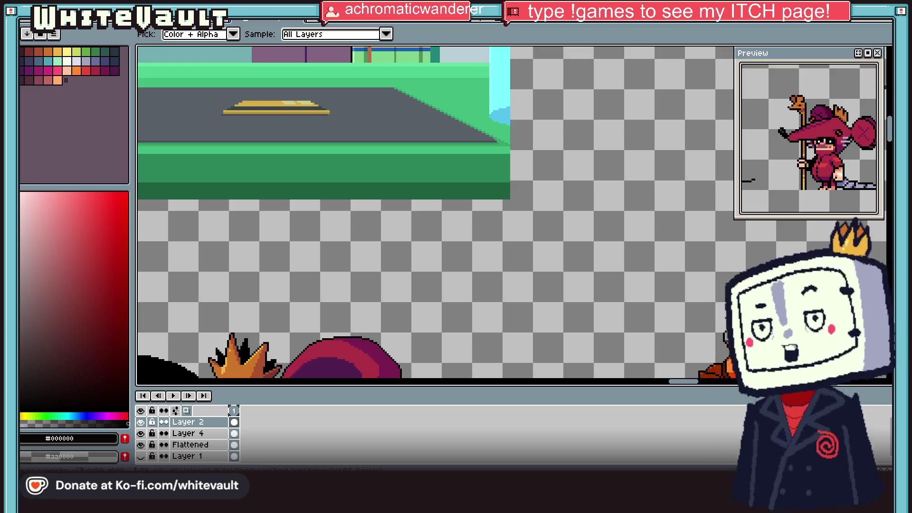
key("alt+Tab")
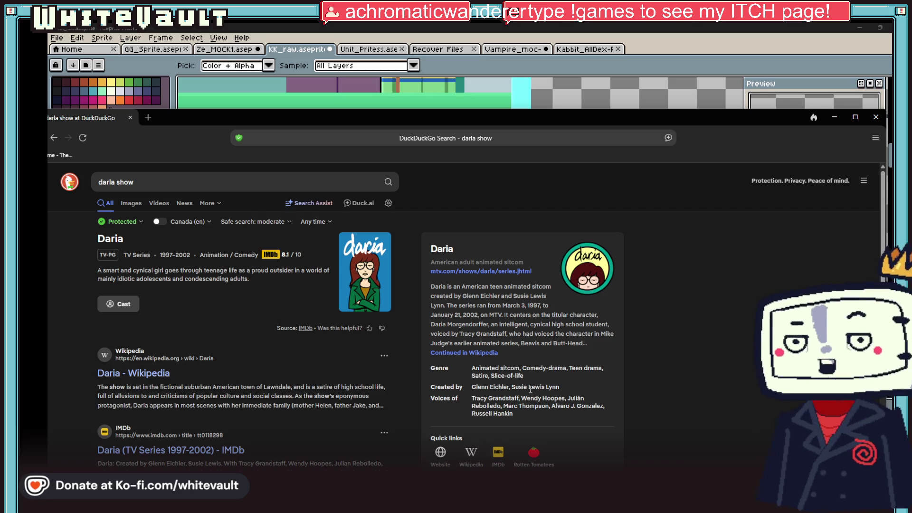
left_click_drag(473, 386, 583, 394)
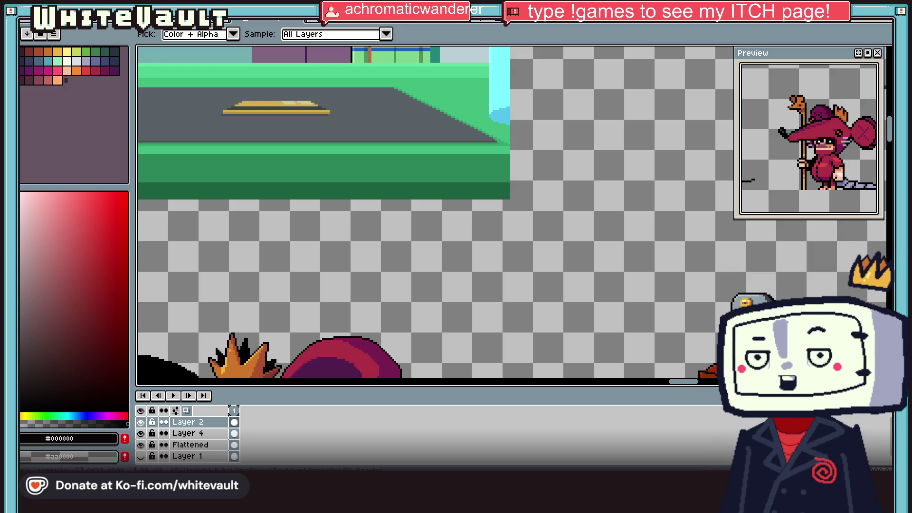
Zoom out to review the sheet, then save it with File > Save.
scroll(519, 128, "down", 3)
scroll(434, 158, "up", 2)
scroll(430, 165, "down", 3)
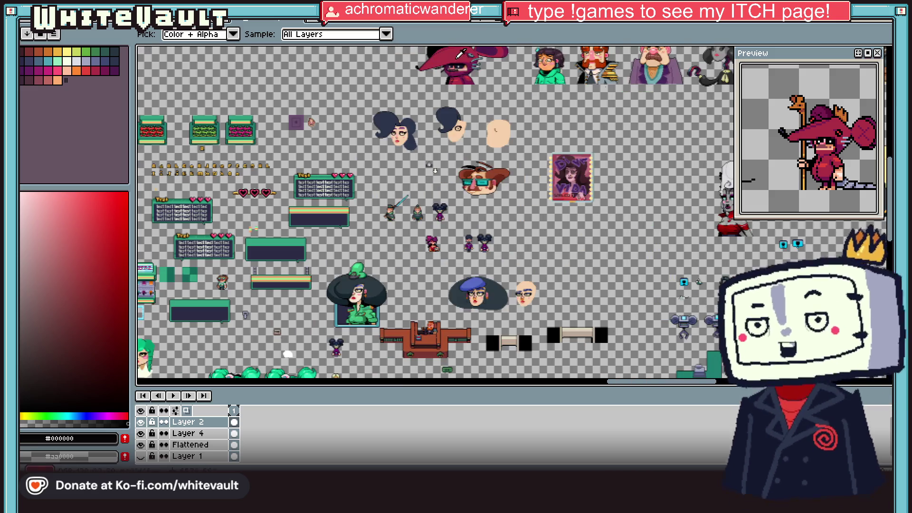
scroll(429, 164, "down", 2)
scroll(399, 312, "up", 4)
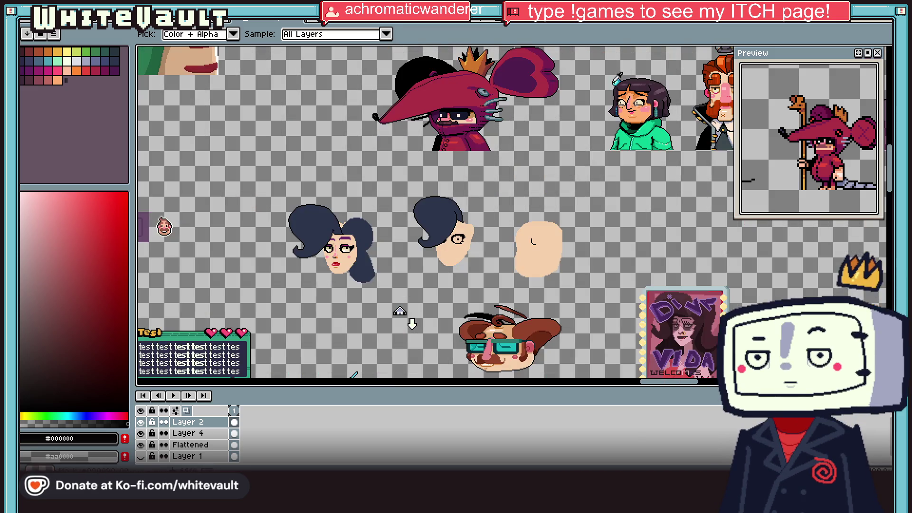
scroll(400, 312, "up", 3)
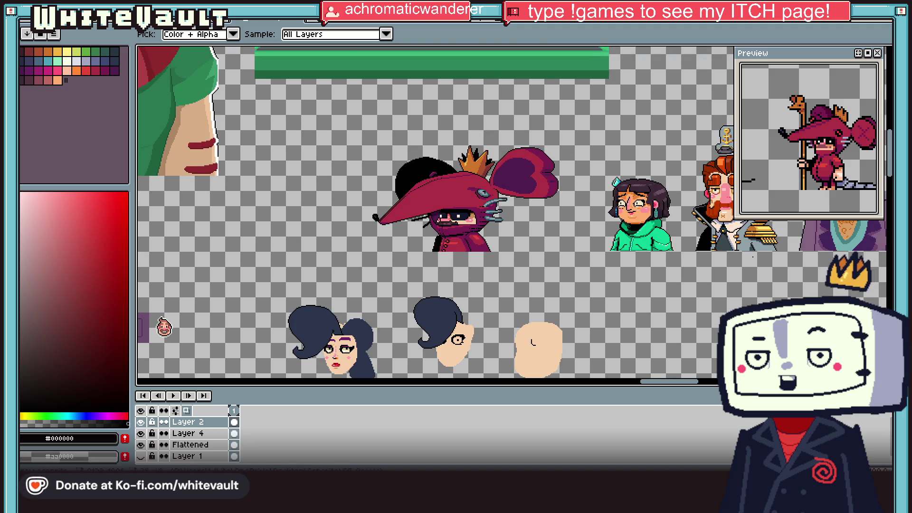
left_click(28, 34)
left_click(64, 63)
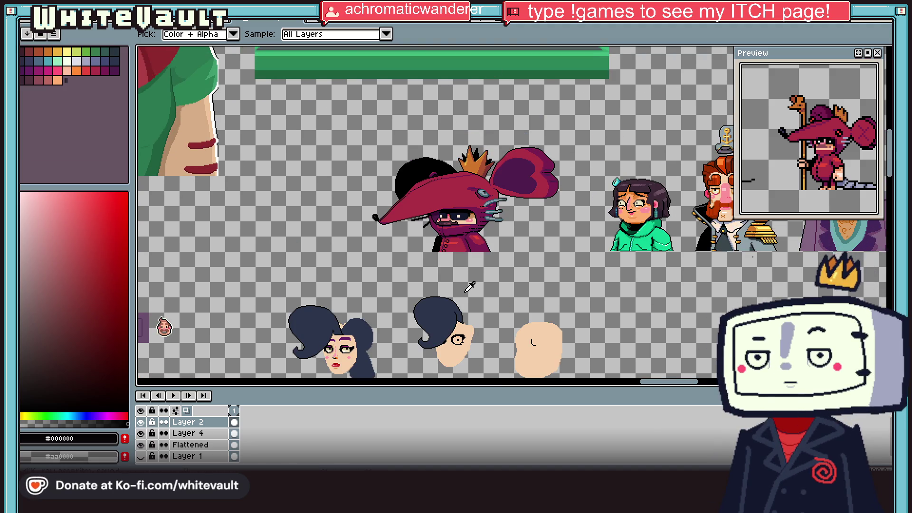